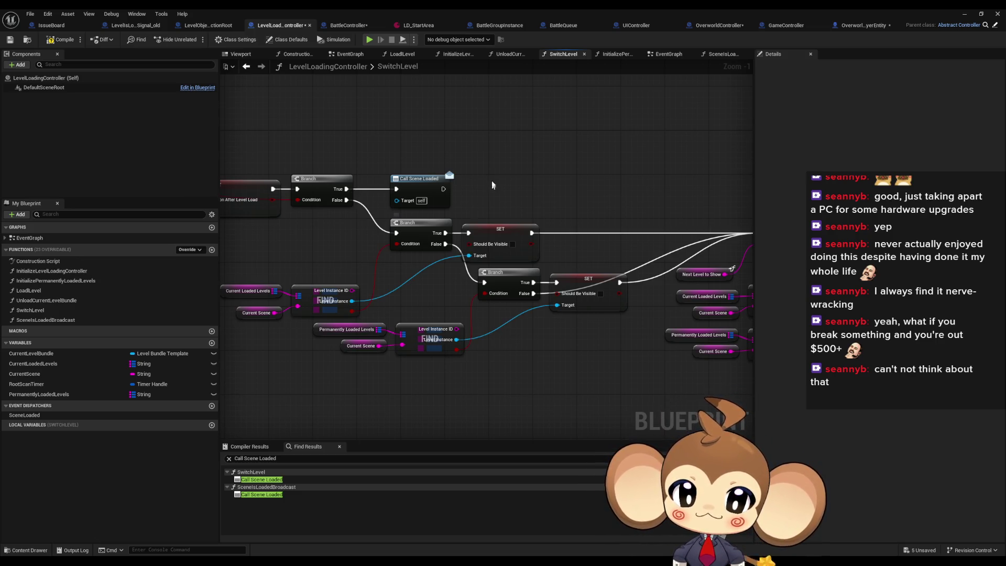
# Step: In SwitchLevel, wire the first Branch's False pin to the lower Branch's execution input
pyautogui.moveTo(530, 212); pyautogui.dragTo(545, 208)
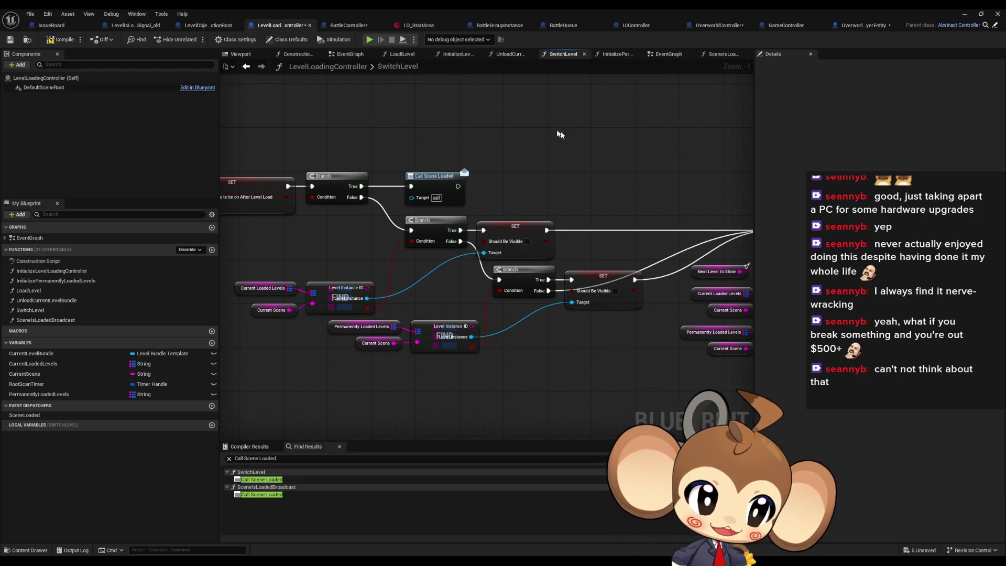
# Step: Select the 'Player Gravity Needs to be on After Level Load' setter, then jump to OverworldController's Switch Level call
pyautogui.scroll(-2, 560, 131)
pyautogui.moveTo(478, 223); pyautogui.dragTo(557, 221)
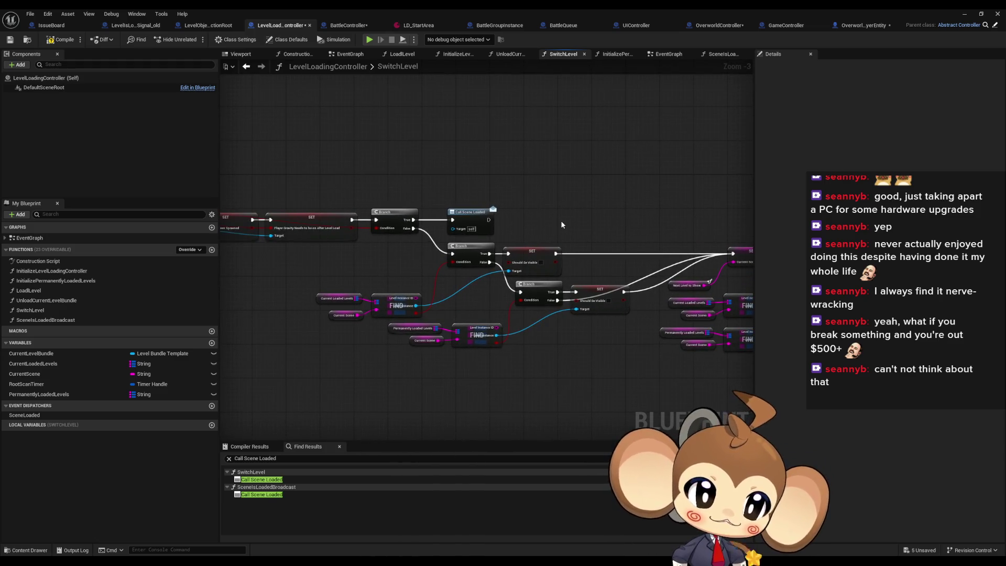
pyautogui.moveTo(380, 220); pyautogui.dragTo(625, 216)
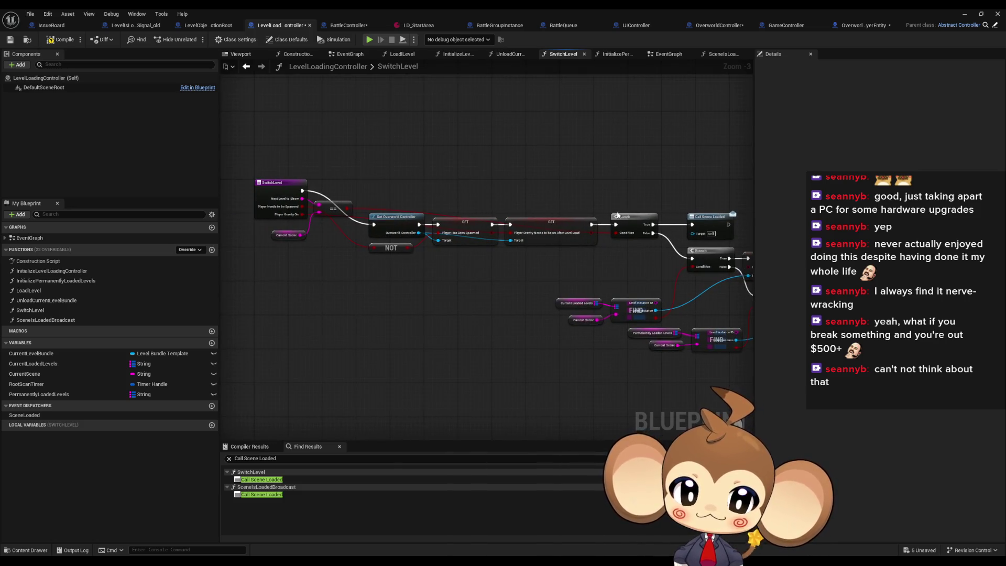
pyautogui.scroll(3, 548, 231)
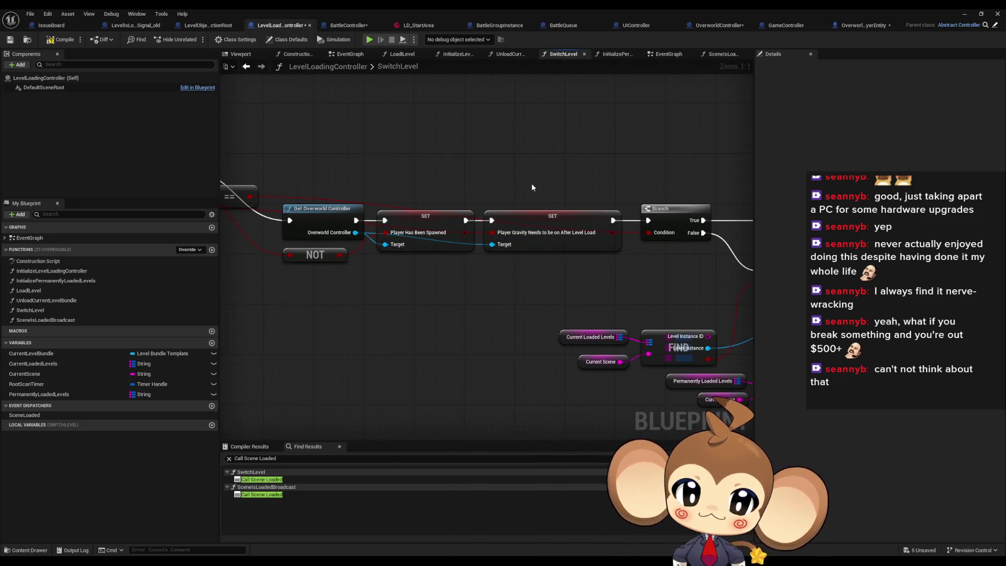
pyautogui.click(544, 238)
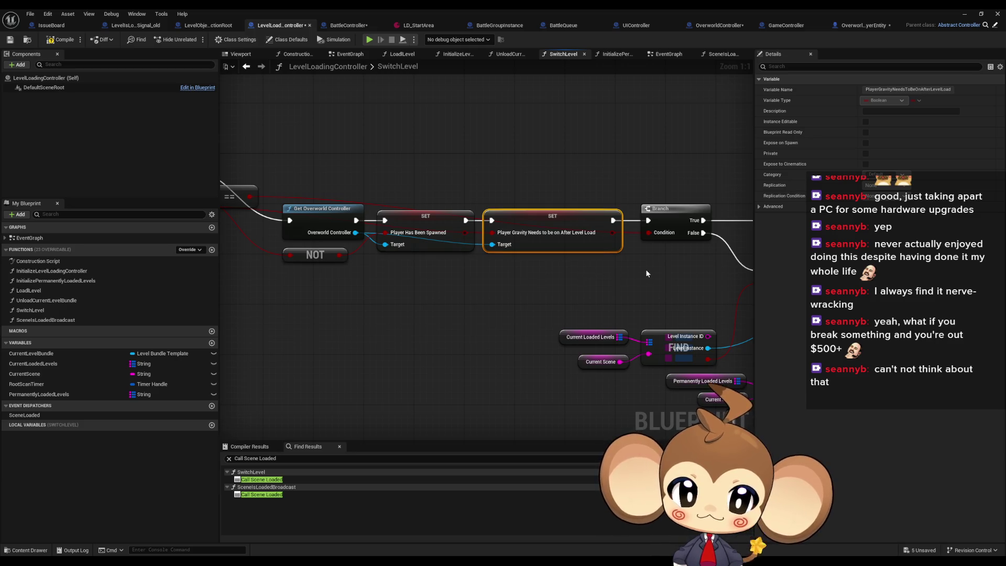
pyautogui.moveTo(645, 268)
pyautogui.mouseDown()
pyautogui.moveTo(840, 278)
pyautogui.moveTo(659, 267)
pyautogui.mouseUp()
pyautogui.scroll(-3, 656, 267)
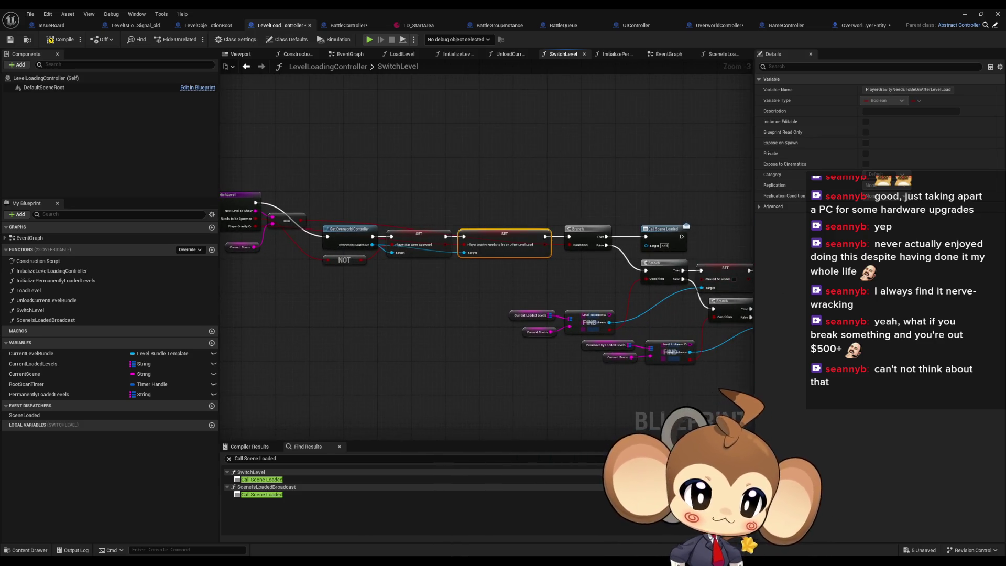
pyautogui.hotkey('ctrl', 'Tab')
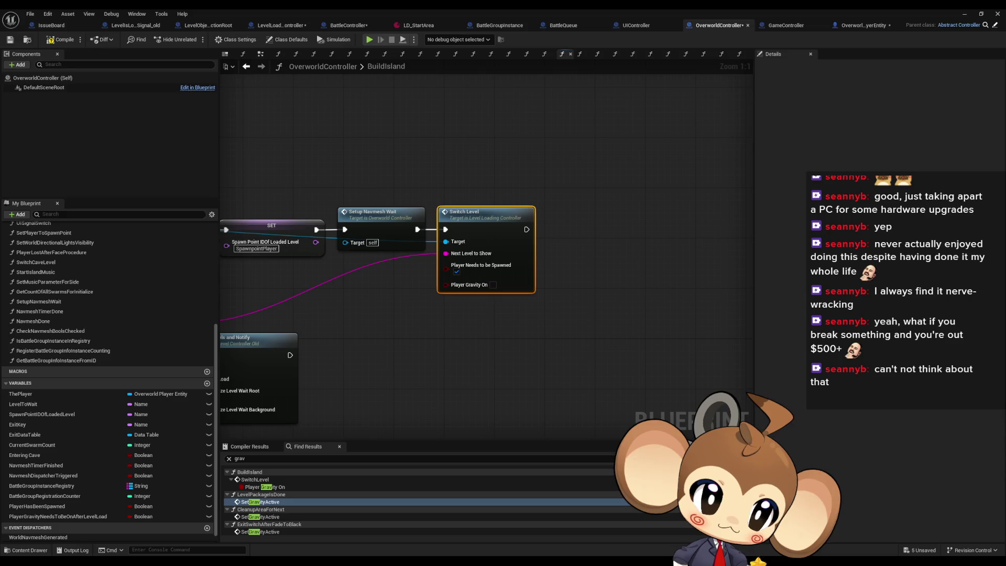
# Step: Jump to the next Switch Level result in BattleController's CleanupBattleController function
pyautogui.hotkey('ctrl', 'Tab')
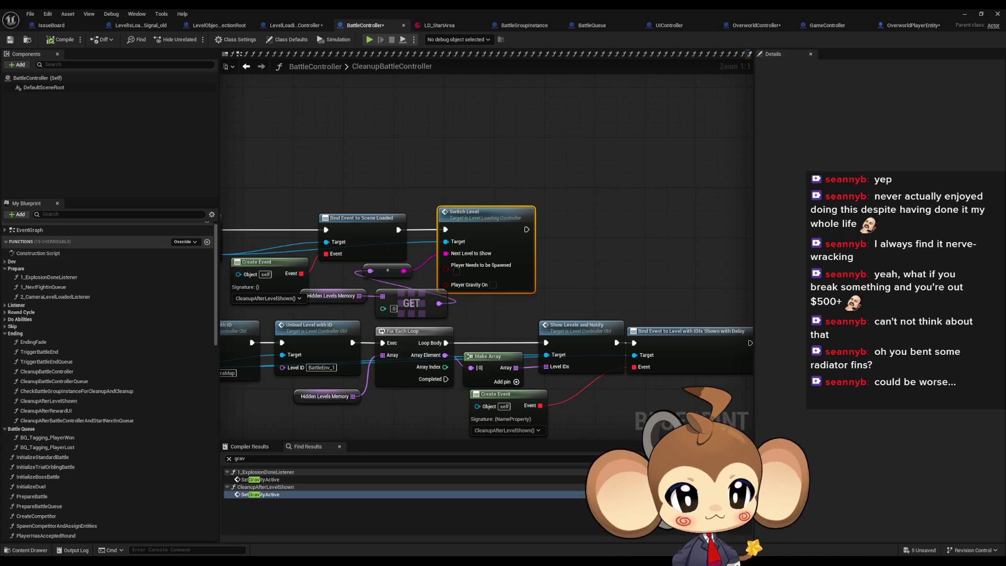
# Step: Go back to OverworldController's BuildIsland graph, where Player Gravity On is still unticked
pyautogui.click(755, 25)
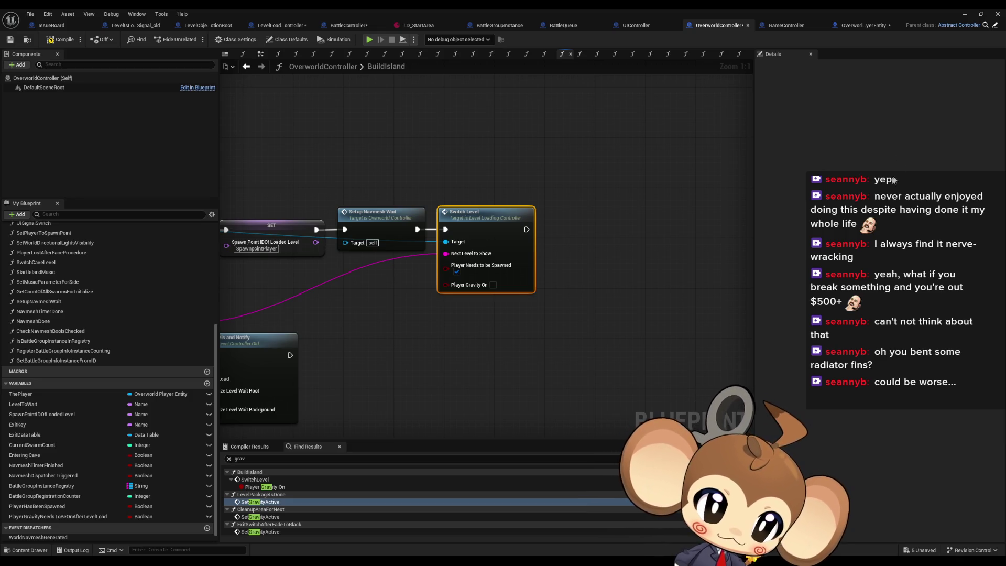
# Step: Enable Player Gravity On on BuildIsland's Switch Level node, then go to ExitSwitchAfterFadeToBlack's call
pyautogui.moveTo(622, 212)
pyautogui.mouseDown()
pyautogui.moveTo(732, 212)
pyautogui.moveTo(696, 232)
pyautogui.mouseUp()
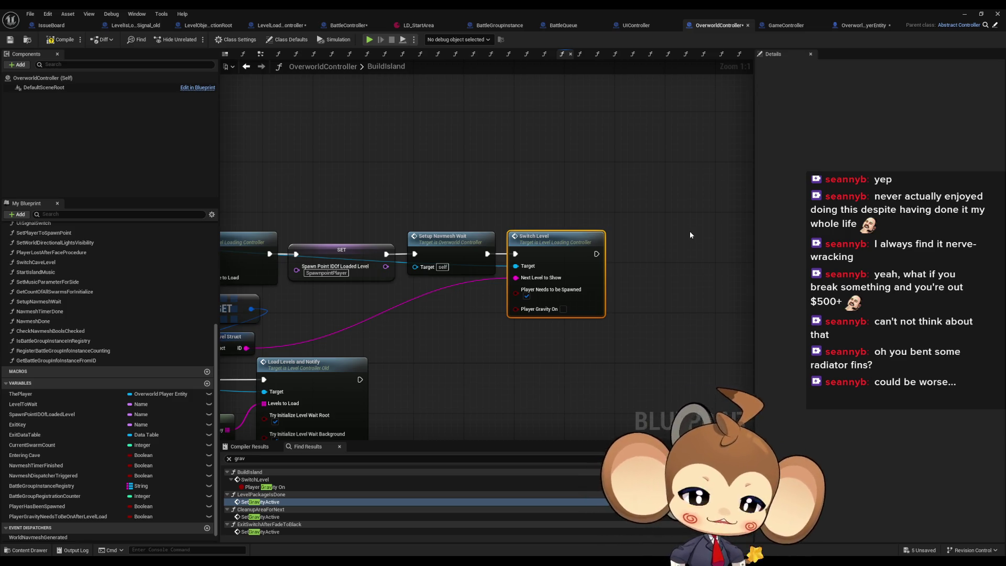
pyautogui.moveTo(690, 235)
pyautogui.mouseDown()
pyautogui.moveTo(668, 266)
pyautogui.moveTo(716, 244)
pyautogui.mouseUp()
pyautogui.scroll(-3, 712, 249)
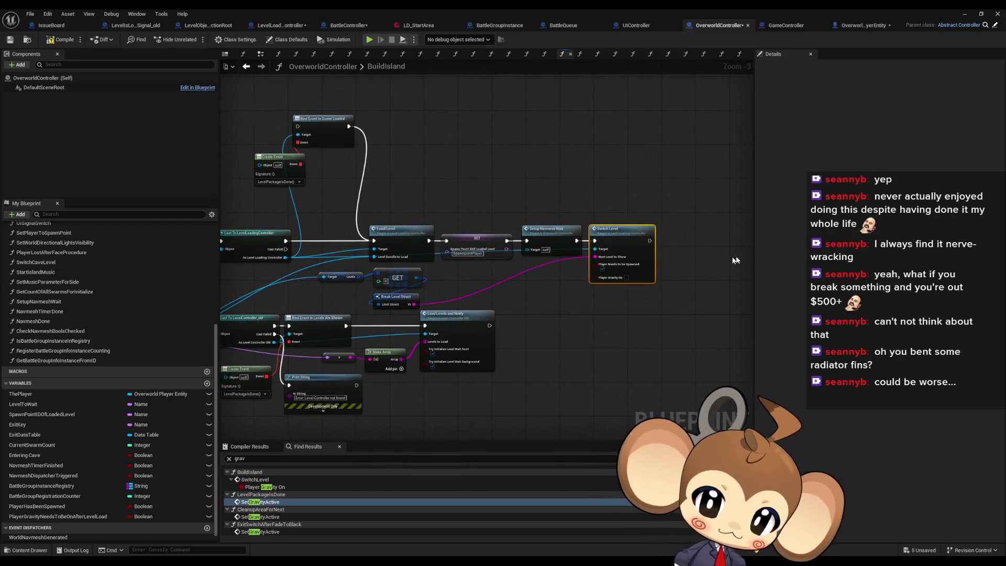
pyautogui.scroll(3, 685, 274)
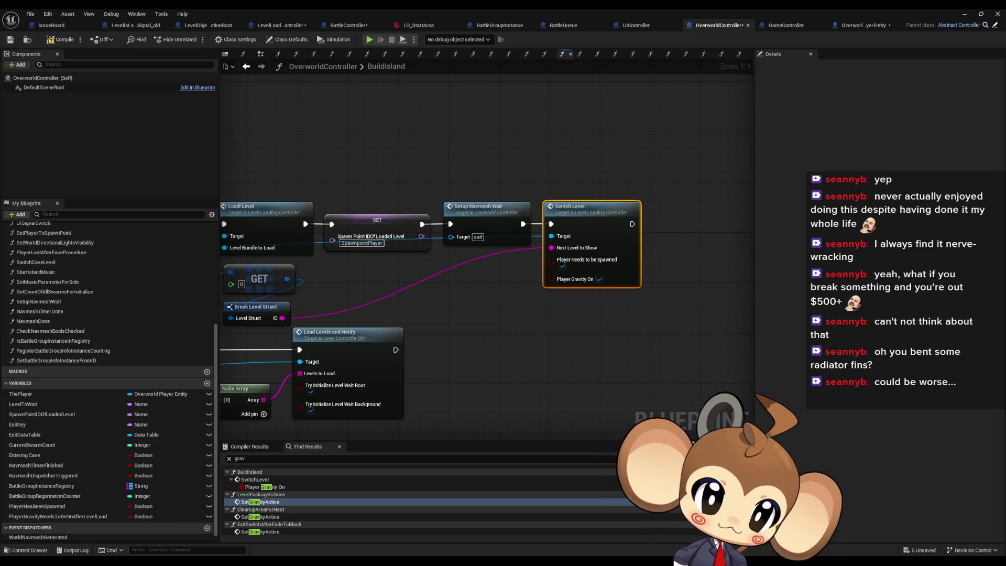
pyautogui.scroll(-3, 669, 315)
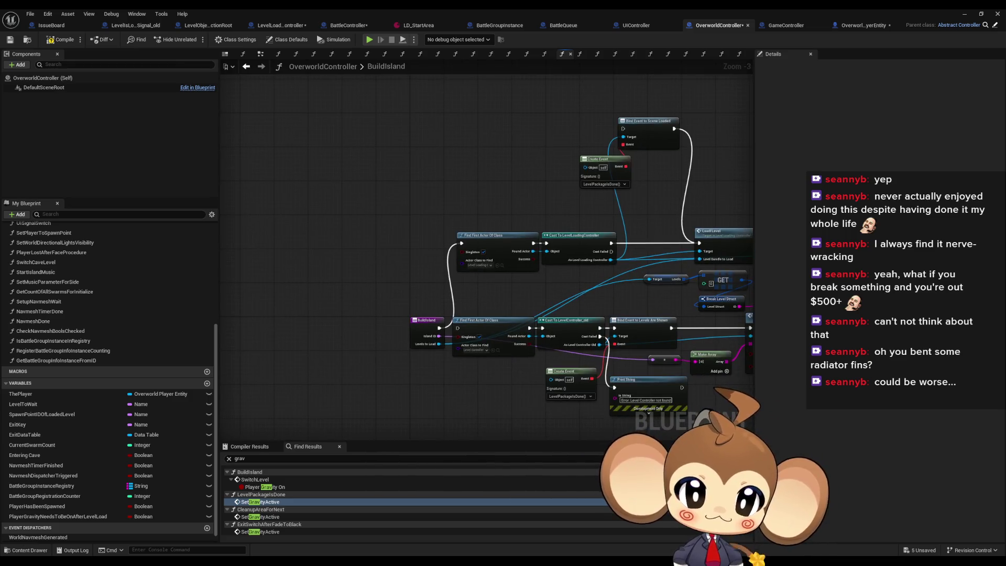
pyautogui.hotkey('alt', 'Left')
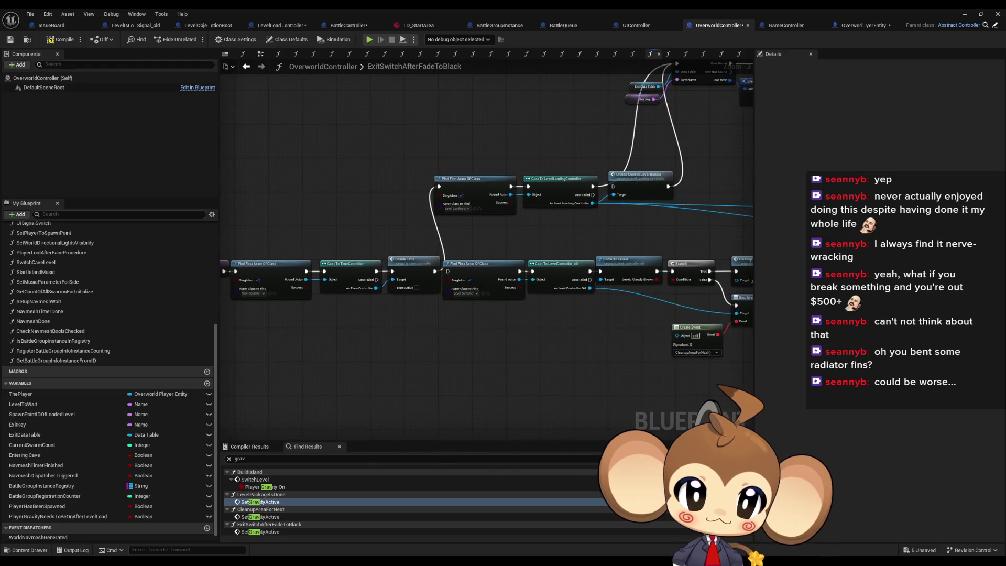
# Step: Tick Player Gravity On in SwitchCaveLevel's Switch Level call, then move to BattleController's 1_ExplosionDoneListener
pyautogui.scroll(3, 651, 260)
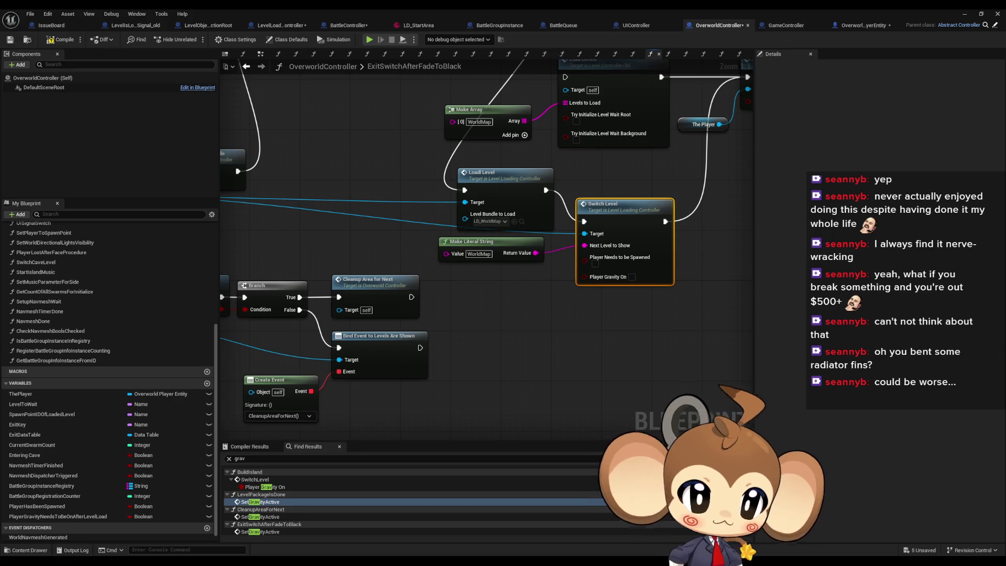
pyautogui.moveTo(632, 277)
pyautogui.mouseDown()
pyautogui.moveTo(493, 302)
pyautogui.moveTo(493, 275)
pyautogui.moveTo(560, 280)
pyautogui.moveTo(493, 283)
pyautogui.mouseUp()
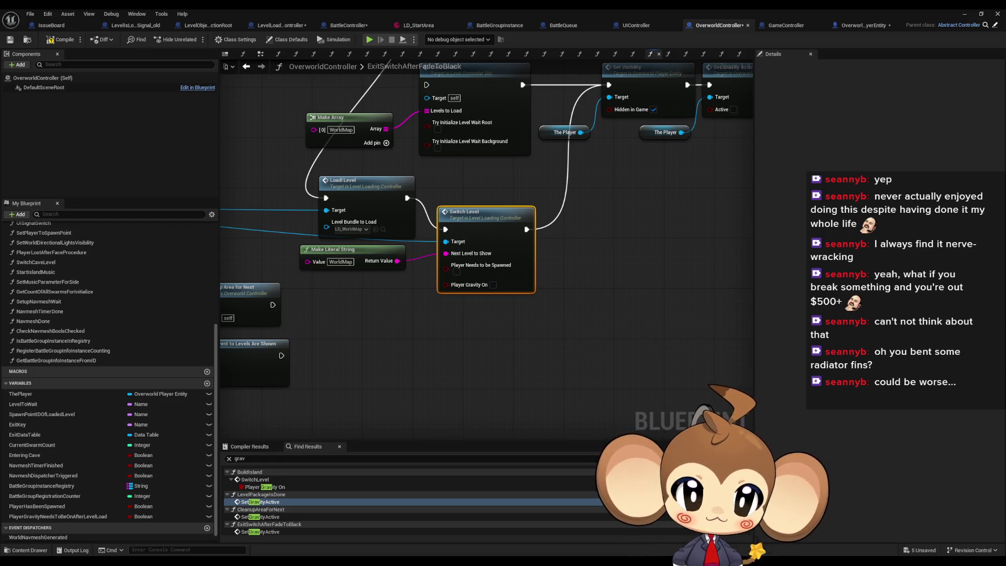
pyautogui.hotkey('alt', 'Left')
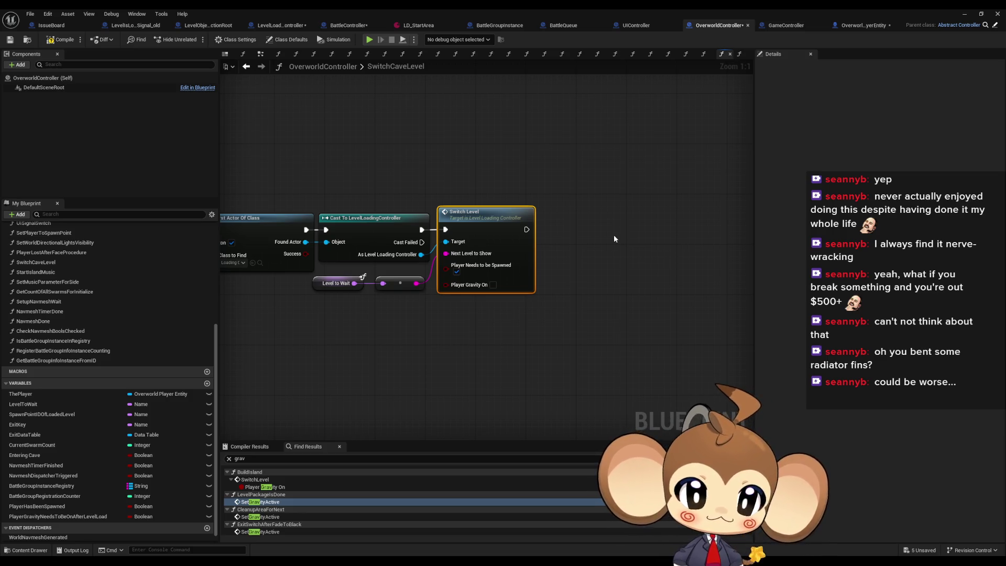
pyautogui.scroll(-1, 524, 283)
pyautogui.scroll(1, 378, 298)
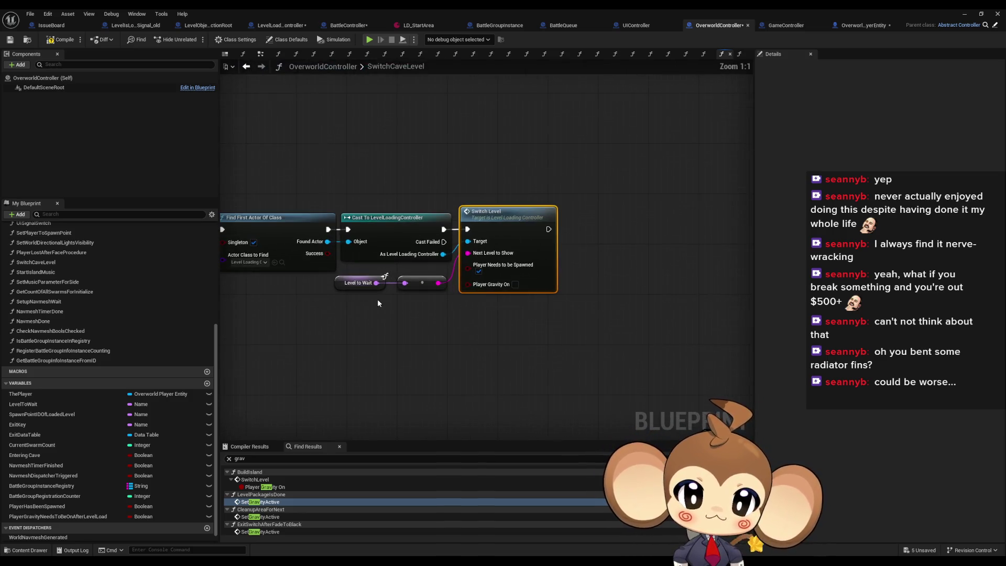
pyautogui.hotkey('alt', 'Left')
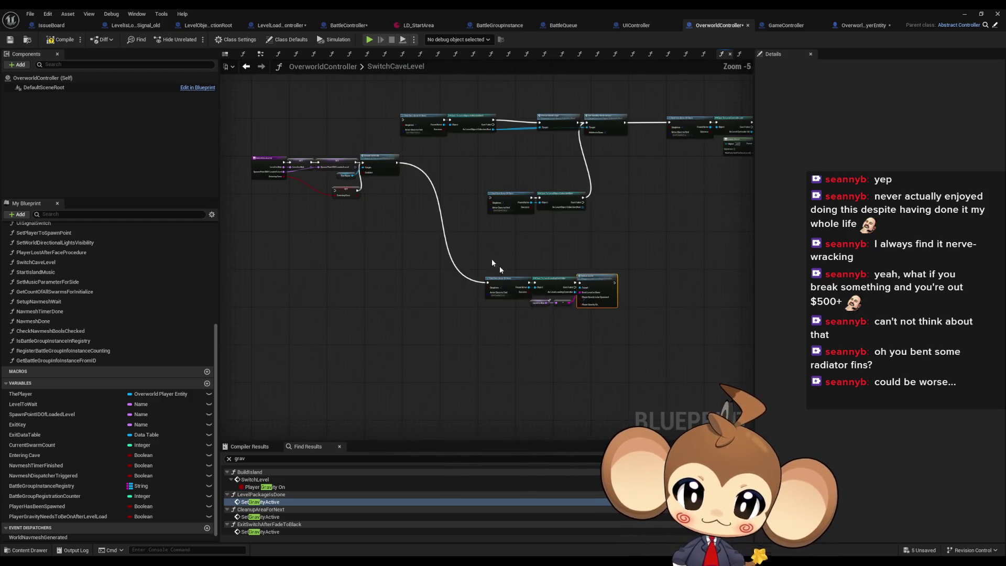
pyautogui.hotkey('alt', 'Right')
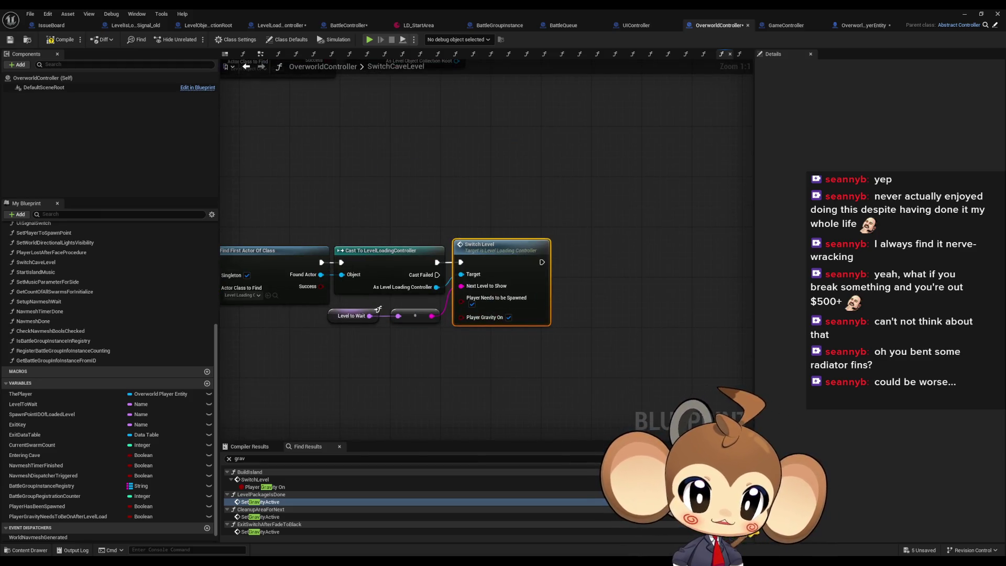
pyautogui.hotkey('alt', 'Left')
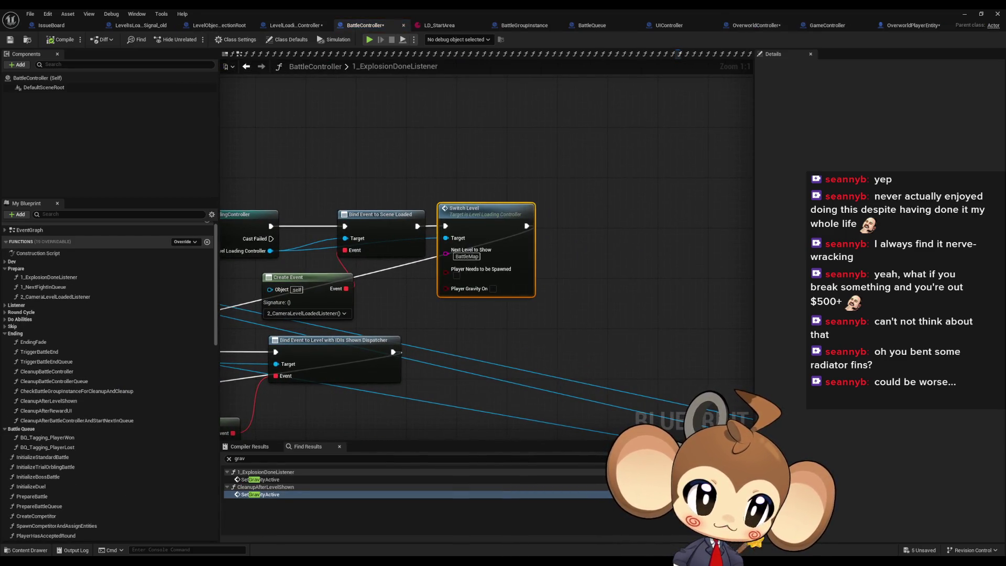
# Step: Check Switch Level calls in 1_NextFightInQueue, CleanupBattleController and CCM_SwitchToCave's StartCCM
pyautogui.hotkey('alt', 'Left')
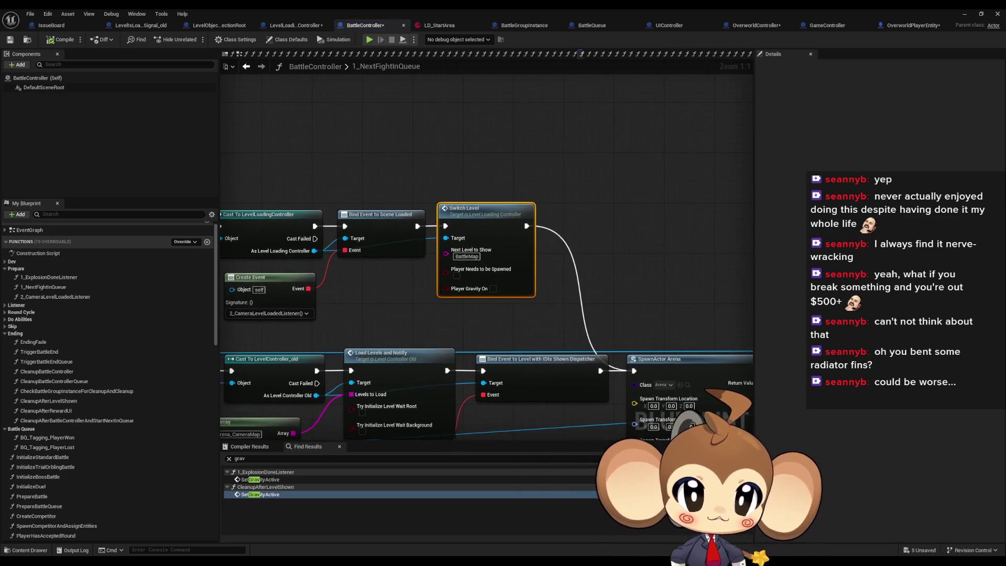
pyautogui.hotkey('alt', 'Left')
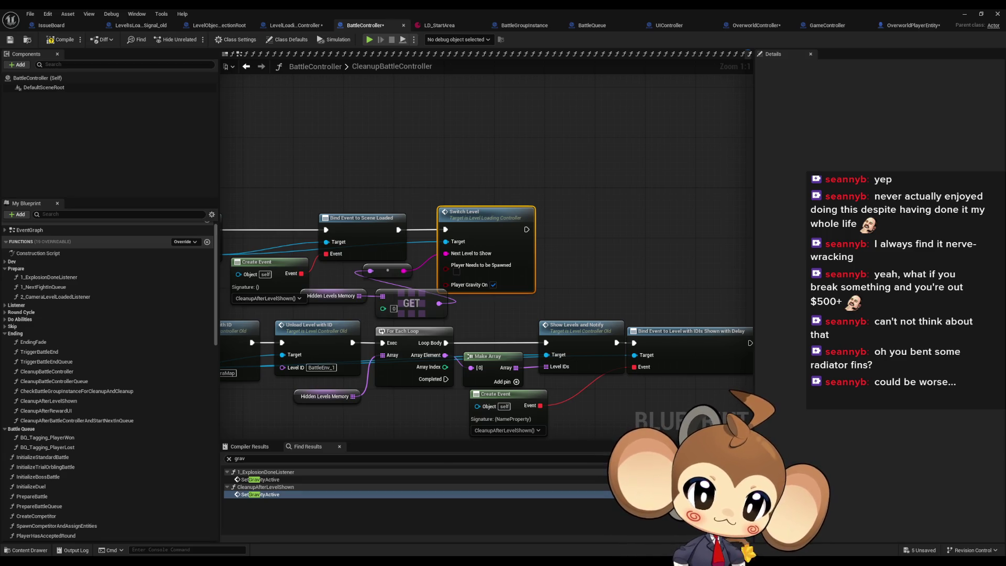
pyautogui.hotkey('alt', 'Left')
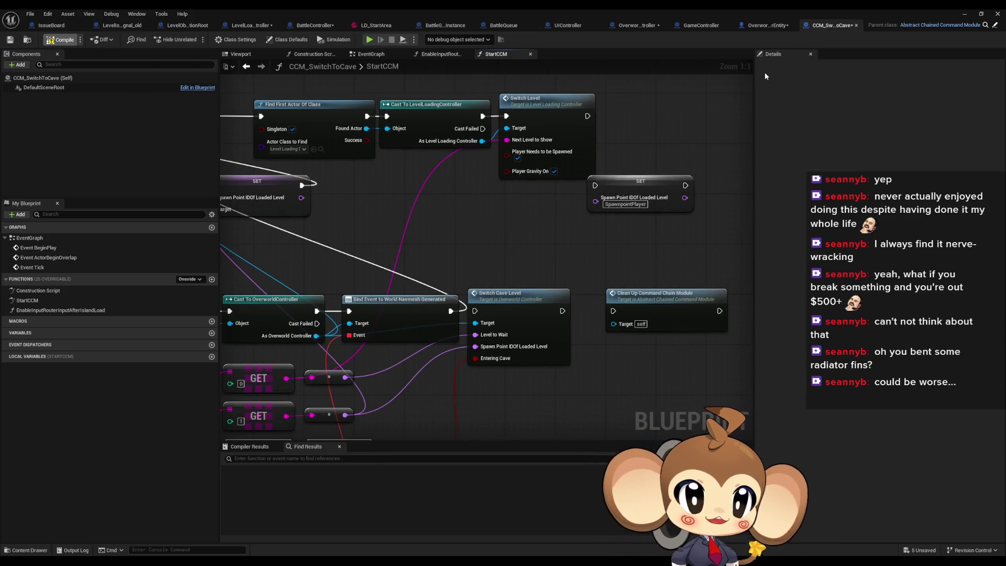
# Step: Run a play-in-editor test, then open LD_StartArea to view its seven level entries
pyautogui.click(963, 15)
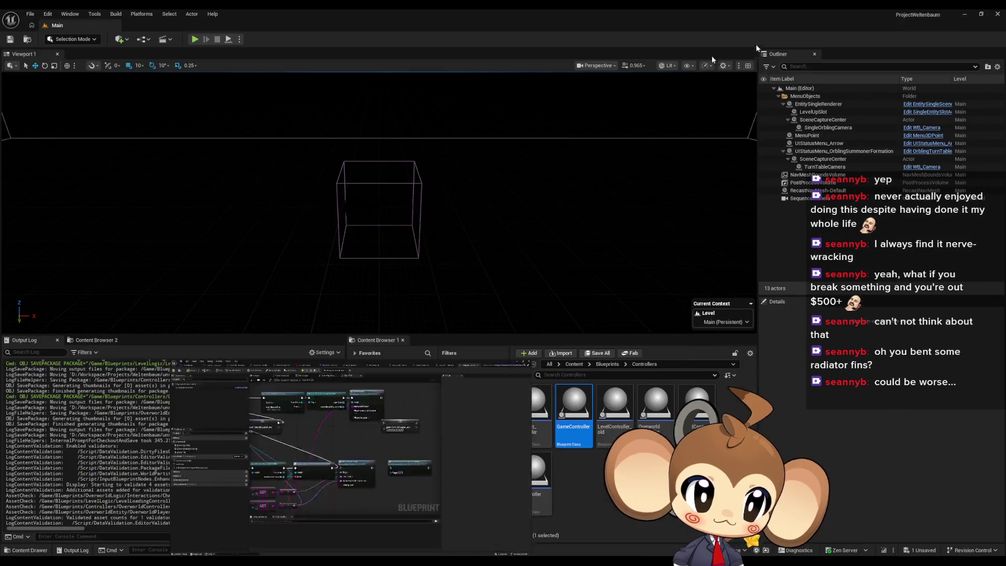
pyautogui.click(194, 40)
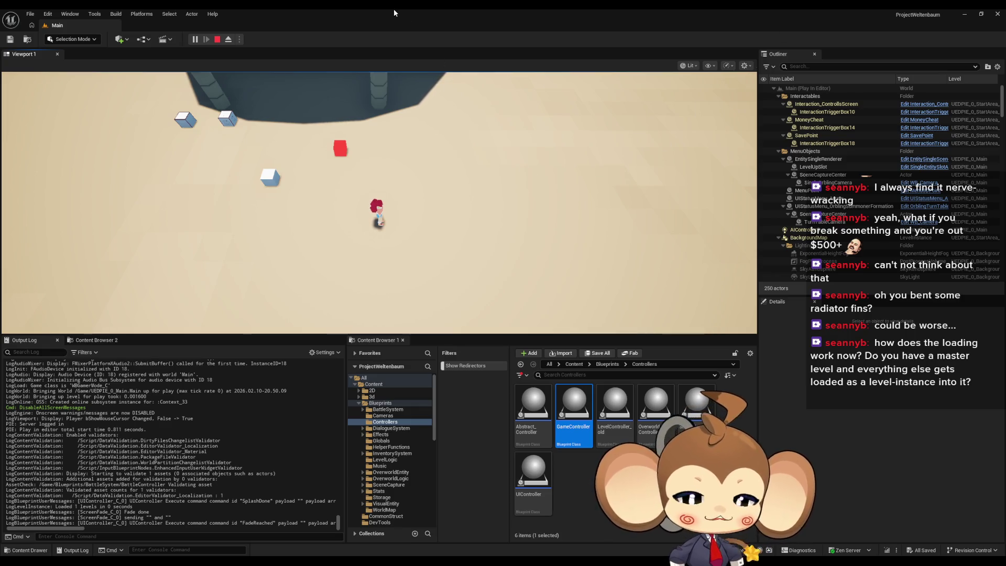
pyautogui.click(216, 39)
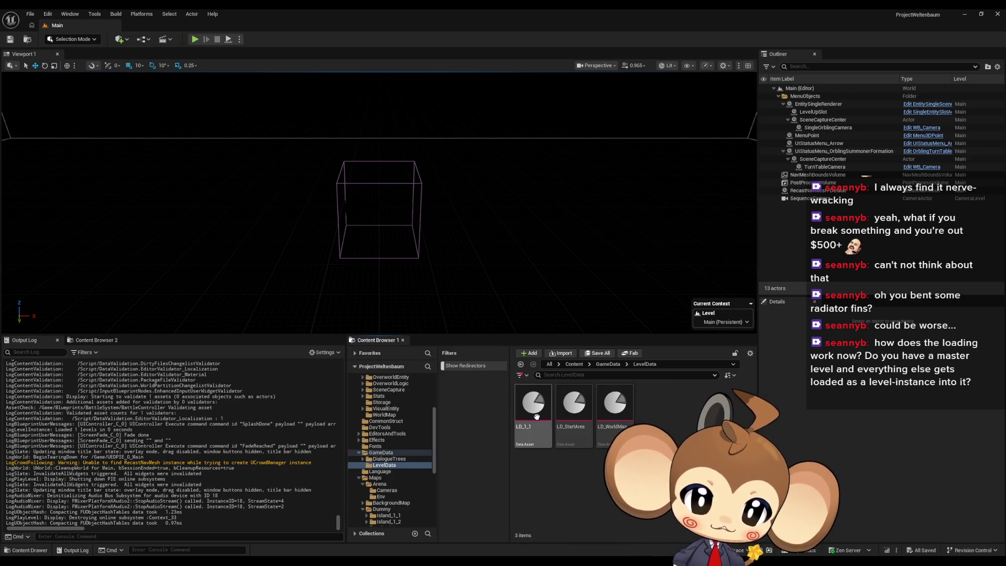
pyautogui.click(534, 411)
pyautogui.doubleClick(565, 420)
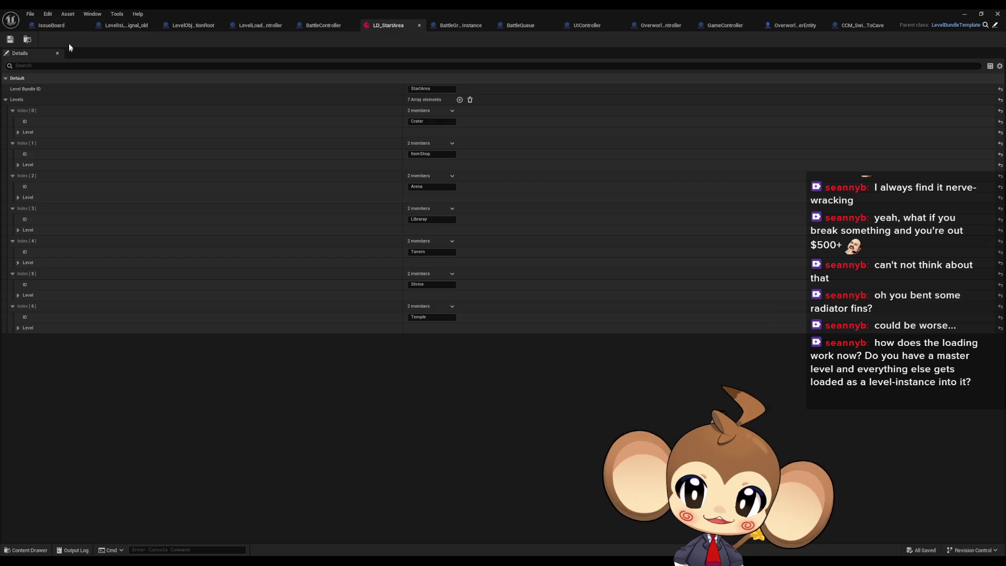
# Step: Open InitializePermanentlyLoadedLevels and inspect its entry and Load Level Instance nodes
pyautogui.click(258, 27)
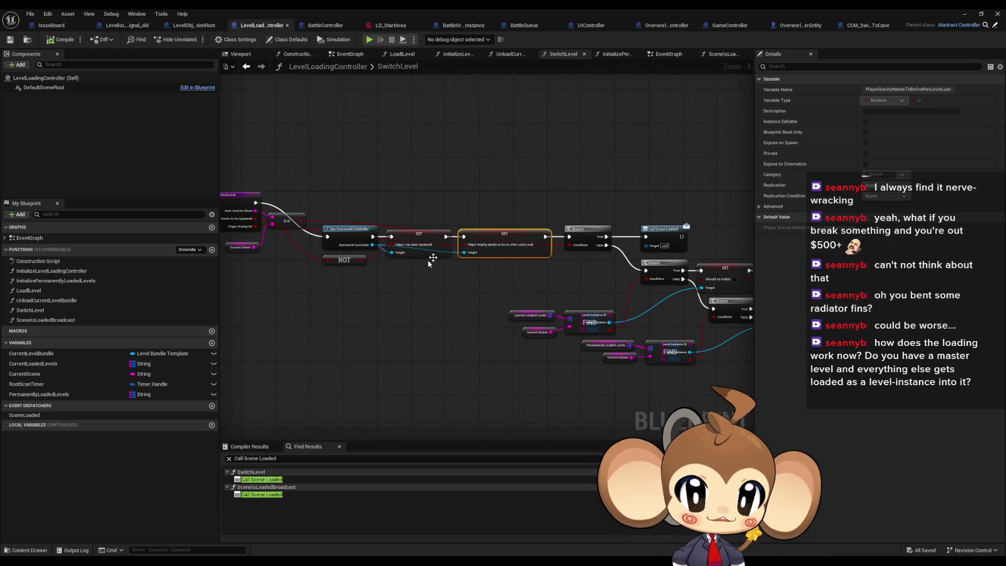
pyautogui.doubleClick(147, 280)
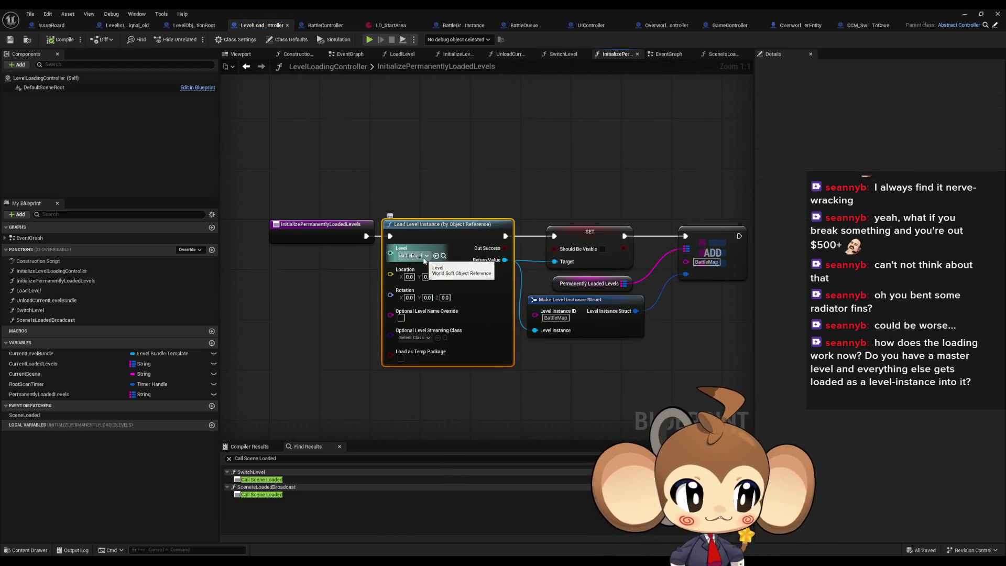
pyautogui.moveTo(524, 157); pyautogui.dragTo(423, 161)
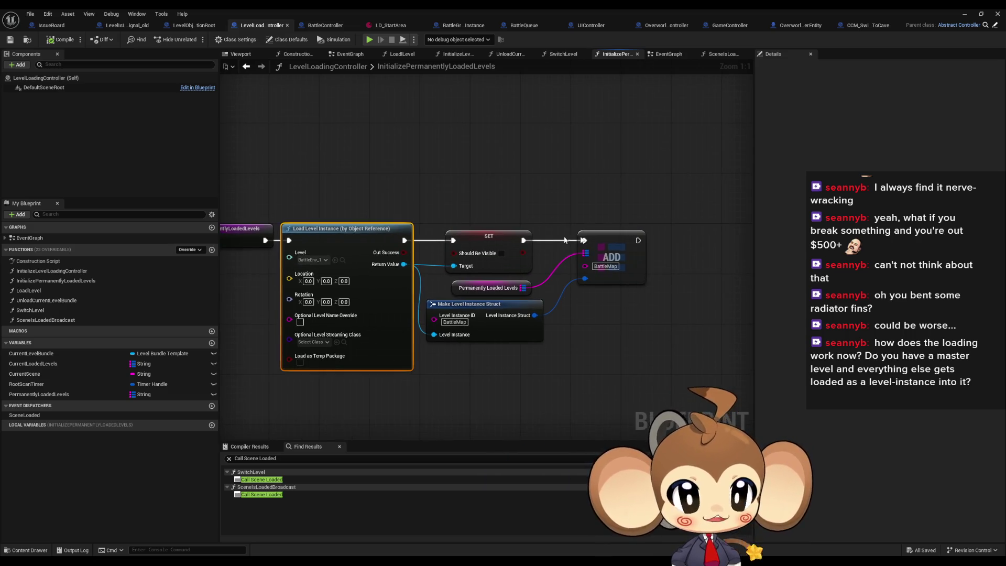
pyautogui.click(638, 409)
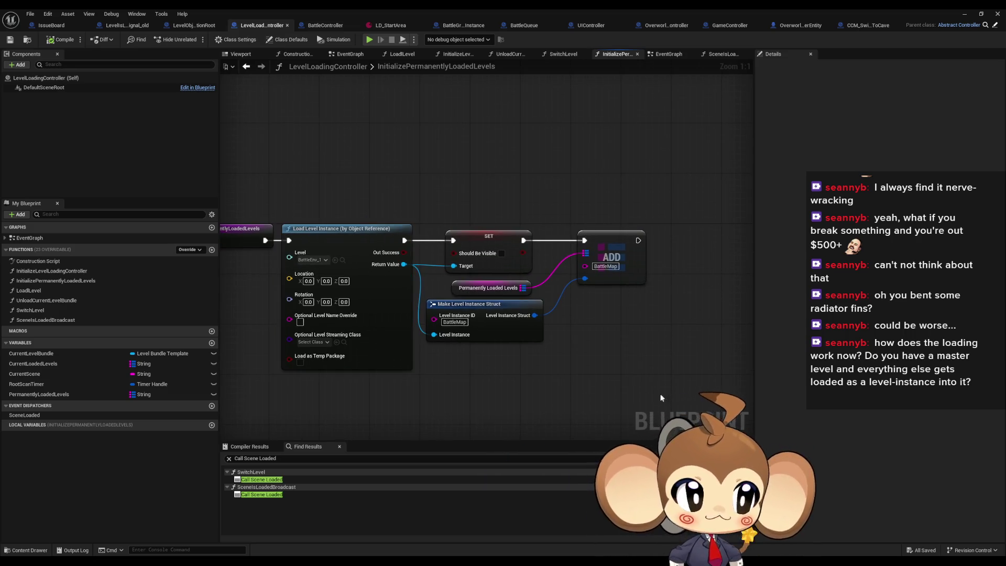
pyautogui.moveTo(268, 157); pyautogui.dragTo(359, 332)
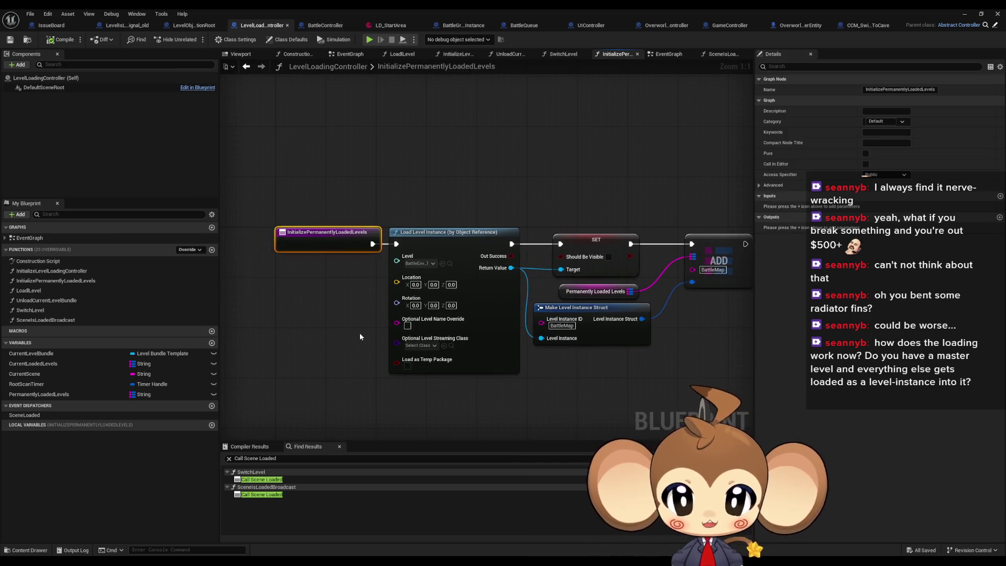
pyautogui.moveTo(429, 164); pyautogui.dragTo(509, 359)
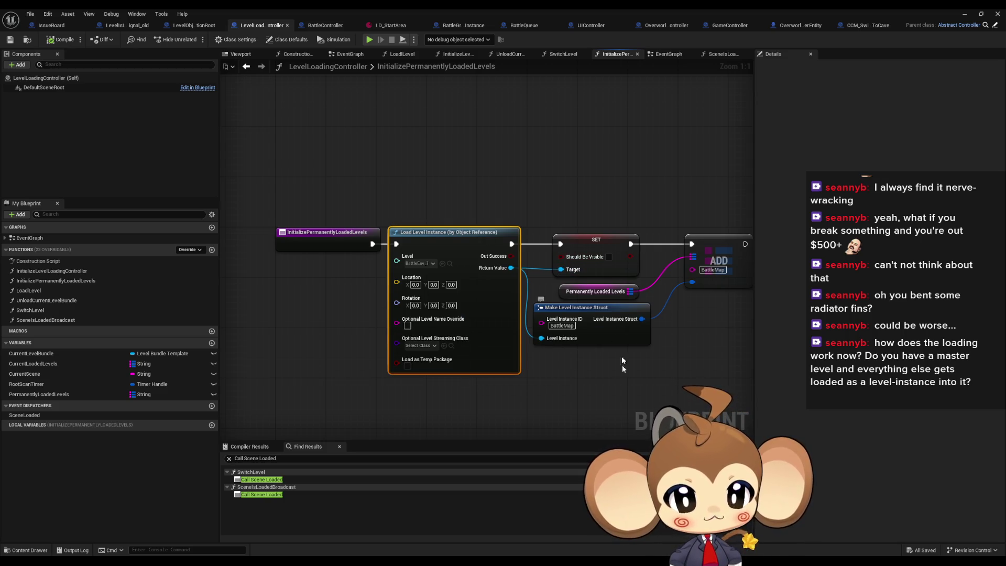
pyautogui.click(664, 396)
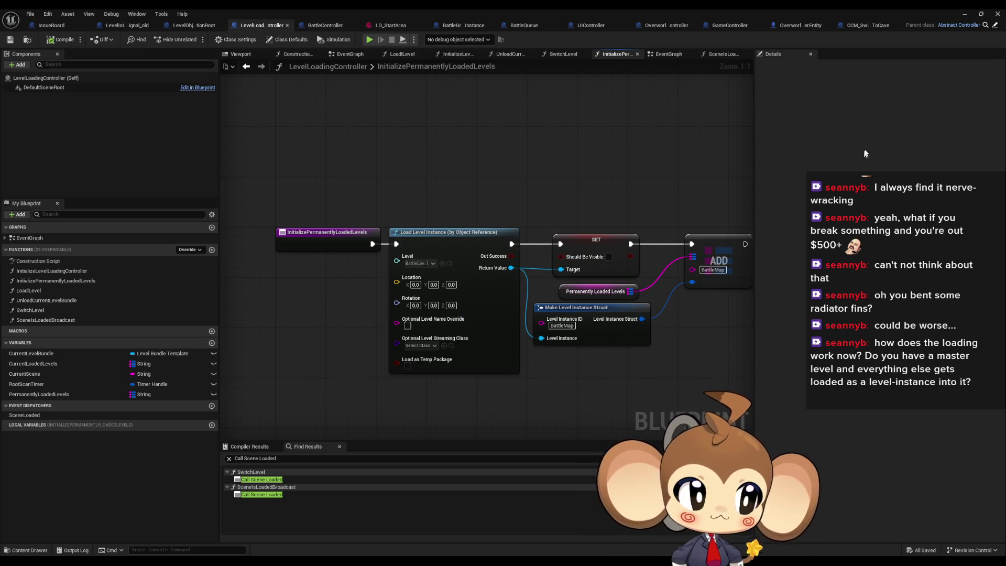